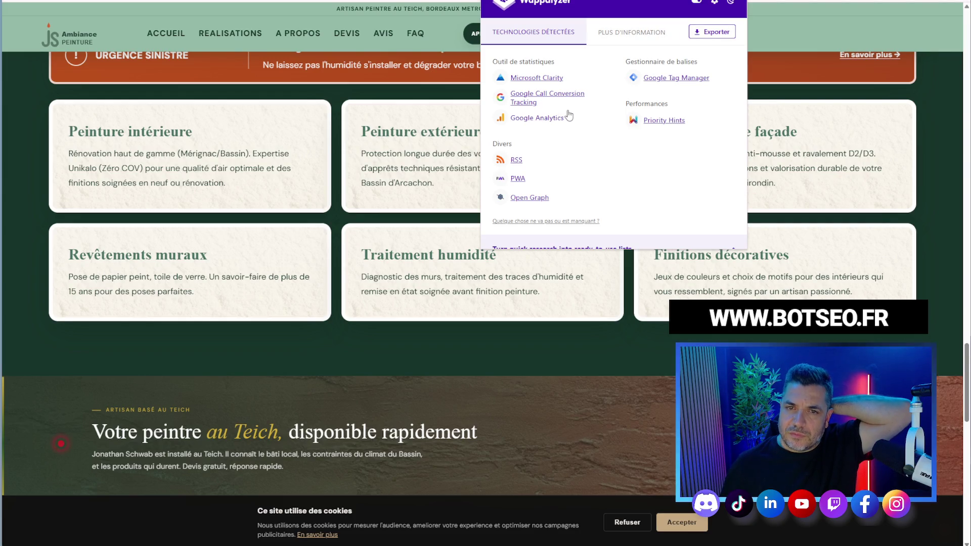
# Dismiss the Wappalyzer popup and open the Peintre à Salles page from the Gironde town list
pyautogui.click(371, 212)
pyautogui.moveTo(349, 222); pyautogui.dragTo(655, 246)
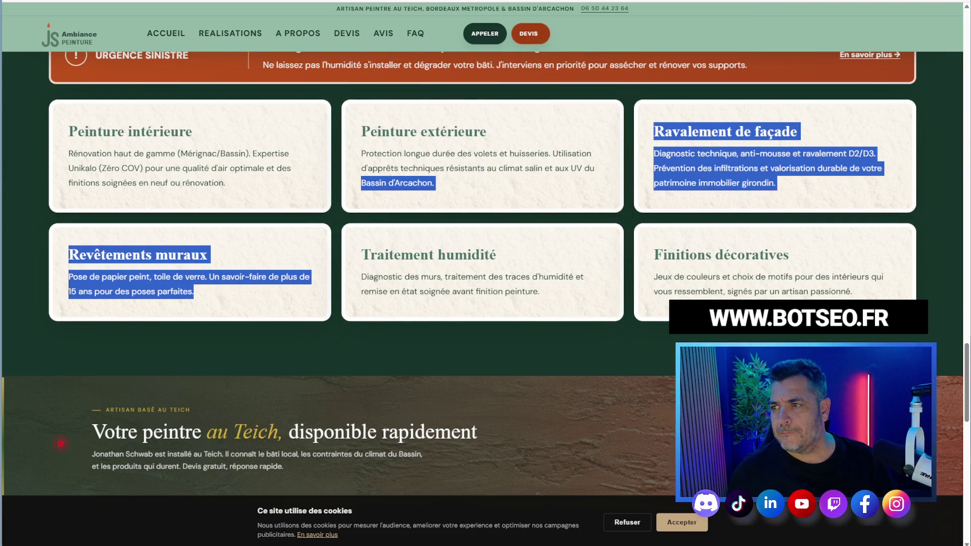
pyautogui.scroll(-15, 273, 400)
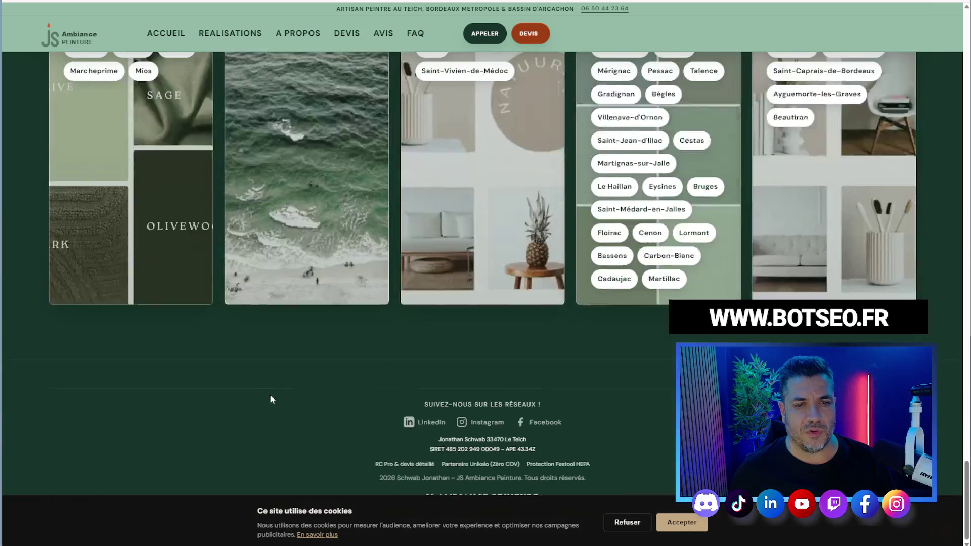
pyautogui.scroll(6, 272, 400)
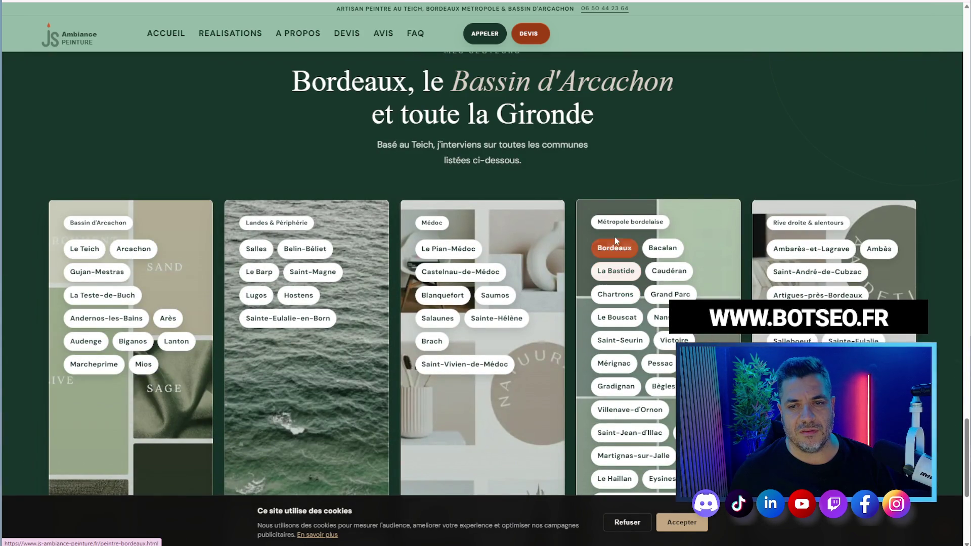
pyautogui.click(256, 248)
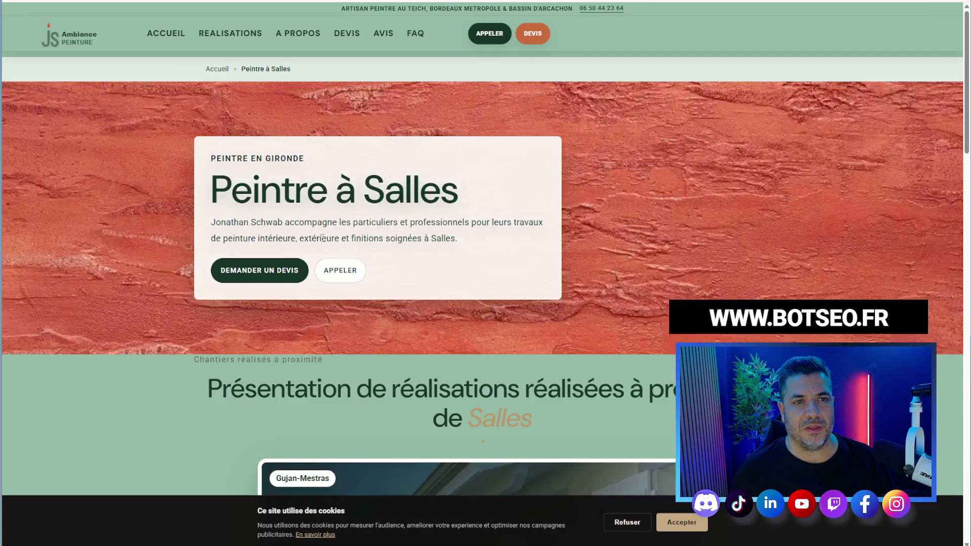
pyautogui.scroll(-10, 365, 270)
pyautogui.scroll(-10, 366, 283)
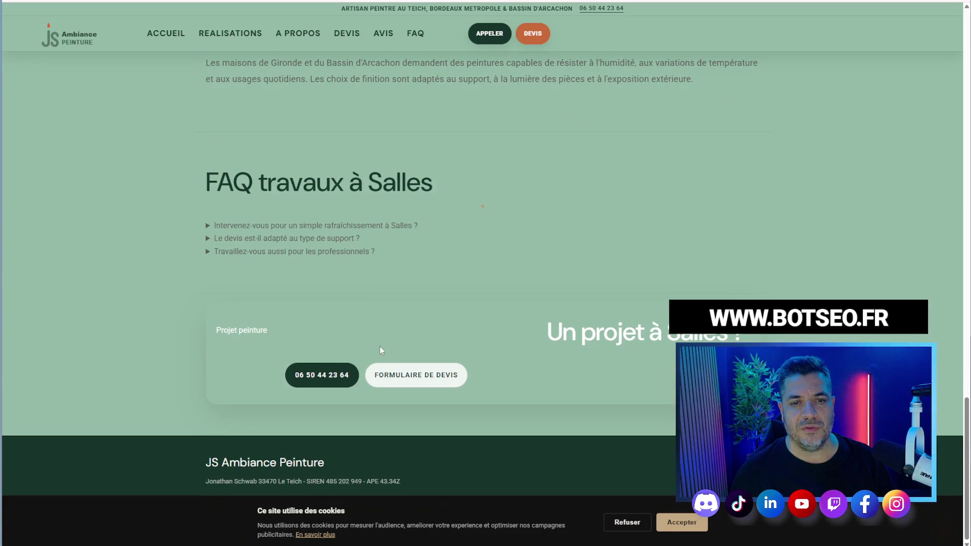
pyautogui.scroll(15, 380, 347)
pyautogui.scroll(10, 387, 358)
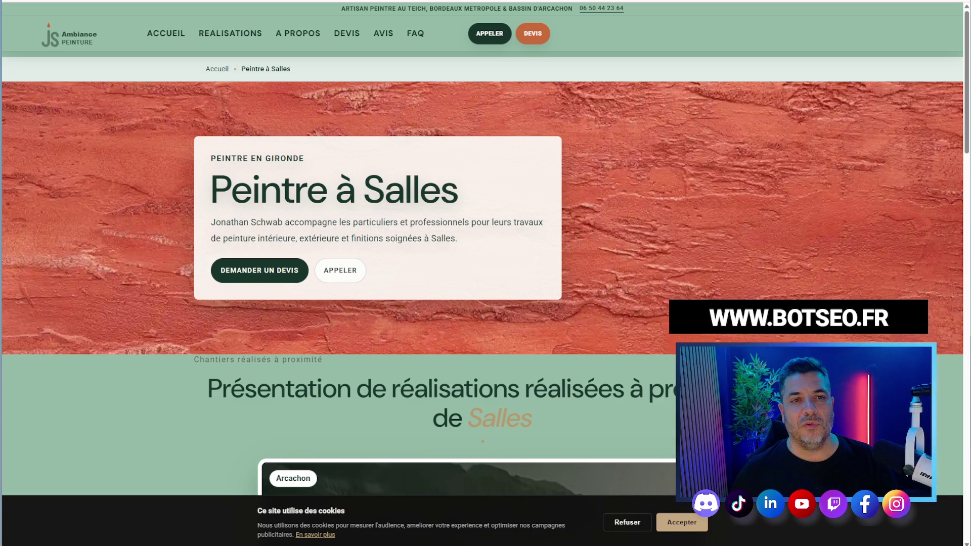
pyautogui.scroll(-5, 340, 211)
pyautogui.scroll(-7, 262, 279)
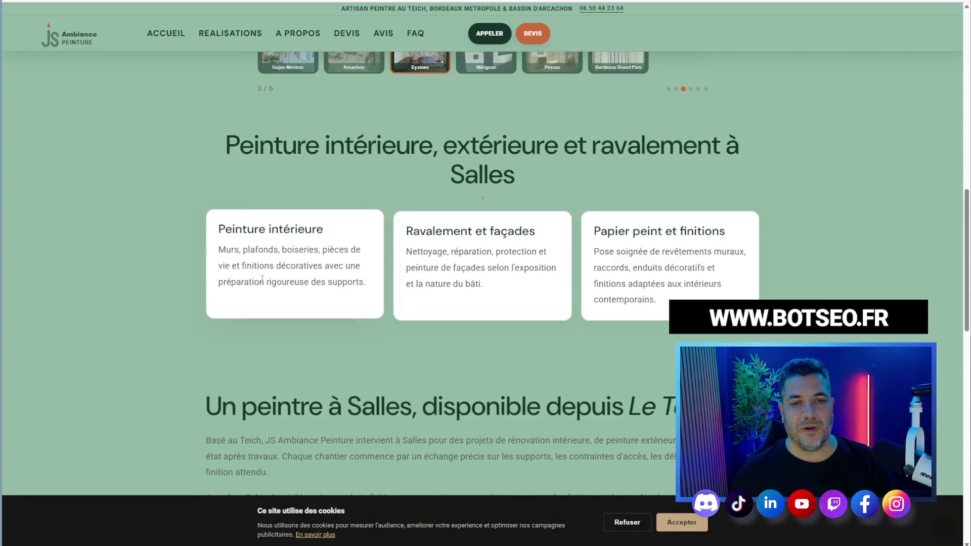
pyautogui.scroll(-6, 377, 243)
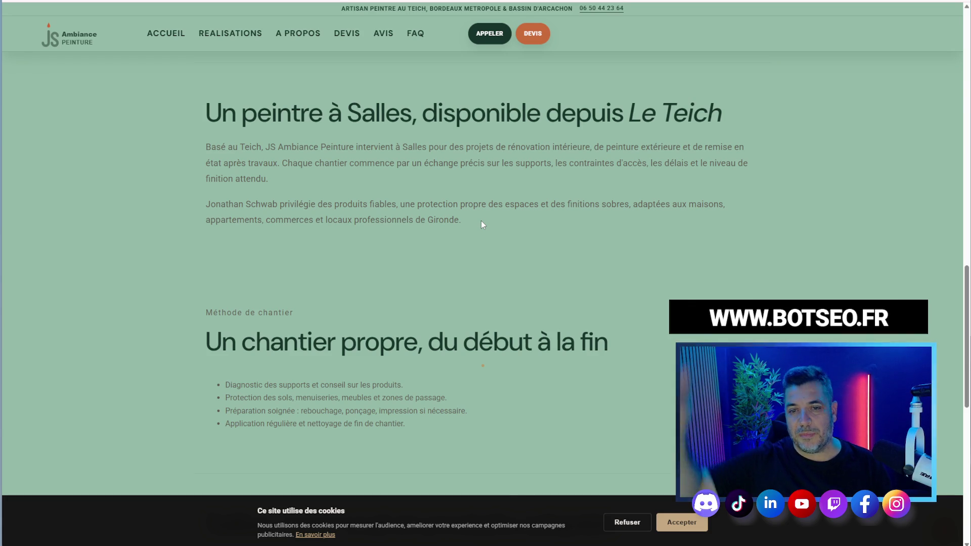
pyautogui.scroll(10, 487, 218)
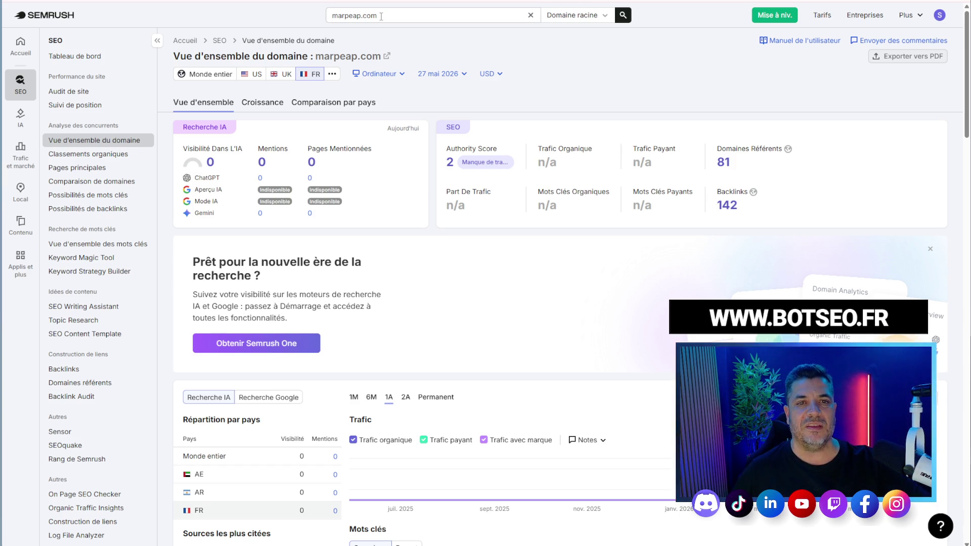
# Analyse js-ambiance-peinture.fr in Semrush Domain Overview and scroll to its top organic keywords
pyautogui.write('https://www.js-ambiance-peinture.fr/')
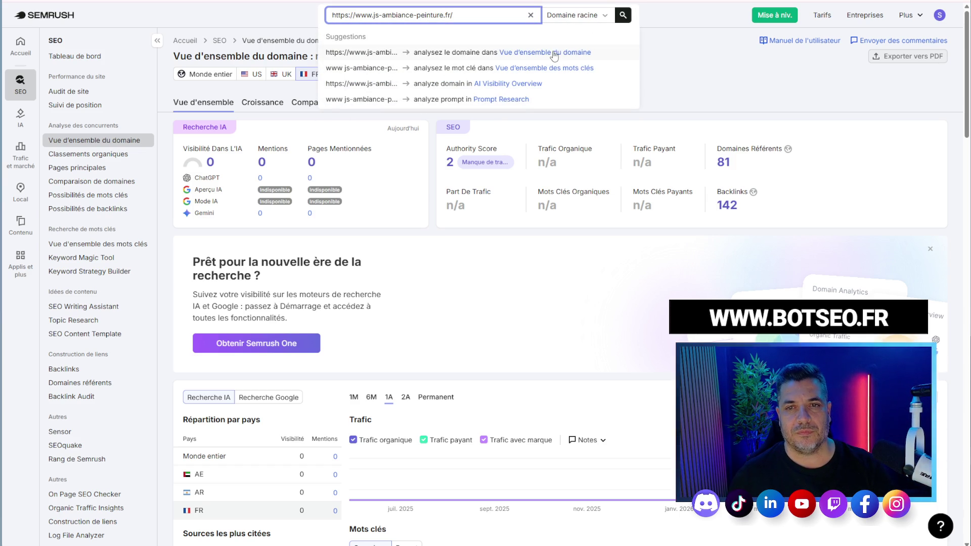
pyautogui.click(554, 54)
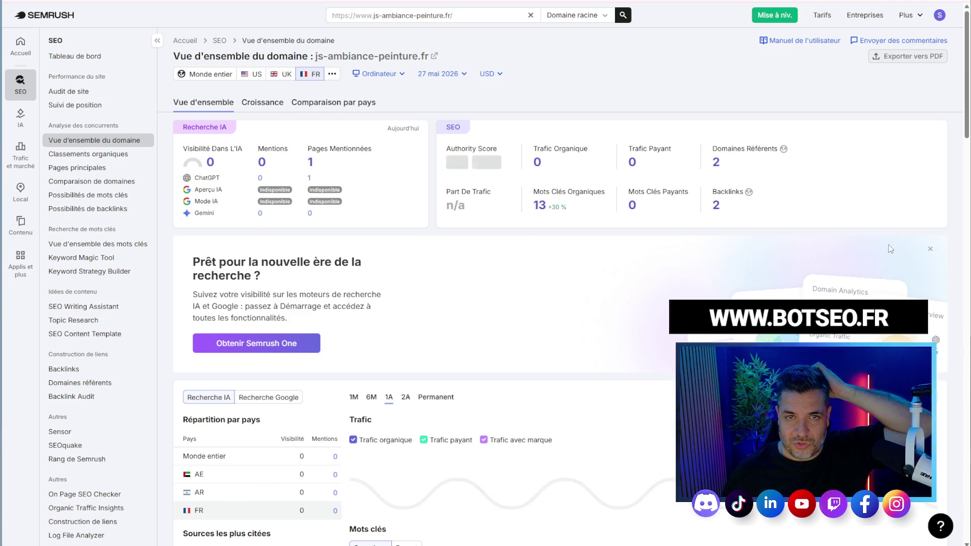
pyautogui.scroll(-5, 888, 245)
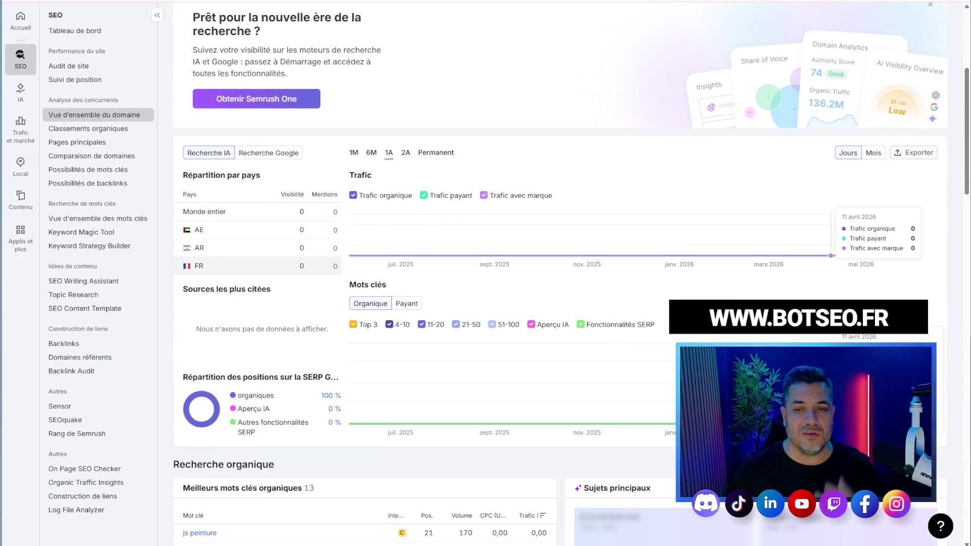
pyautogui.scroll(-7, 890, 242)
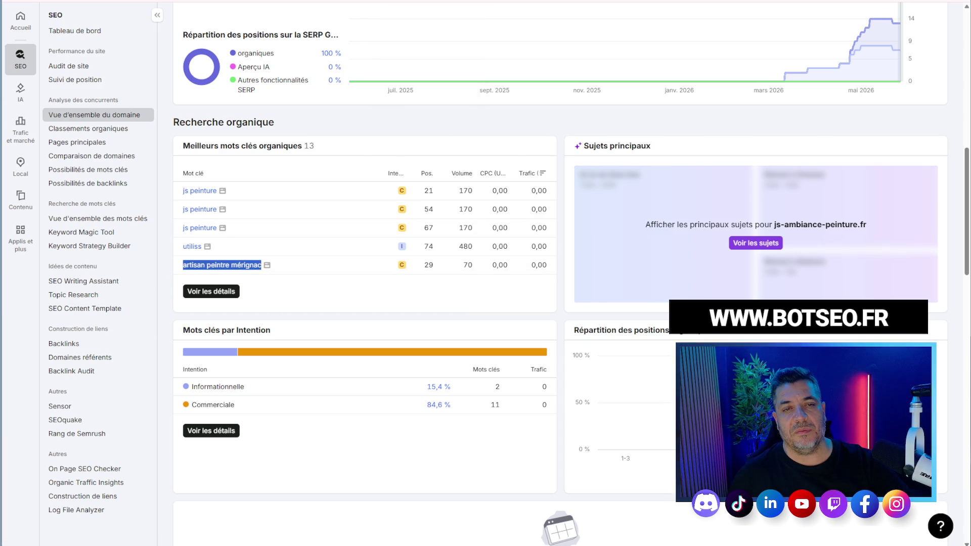
# Search Google for 'artisan peintre mérignac' and highlight the js-ambiance-peinture.fr result
pyautogui.write('artisan peintre mérignac')
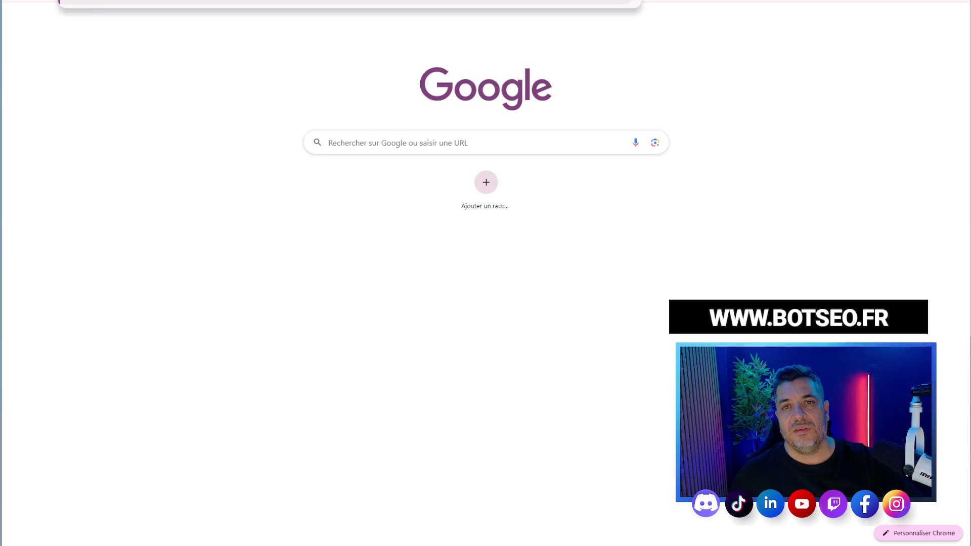
pyautogui.press('Return')
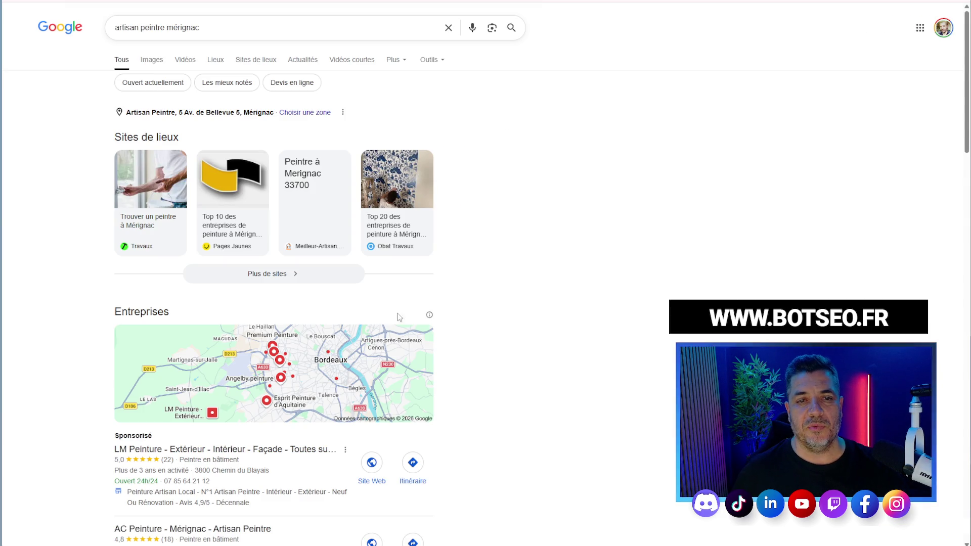
pyautogui.scroll(-6, 413, 329)
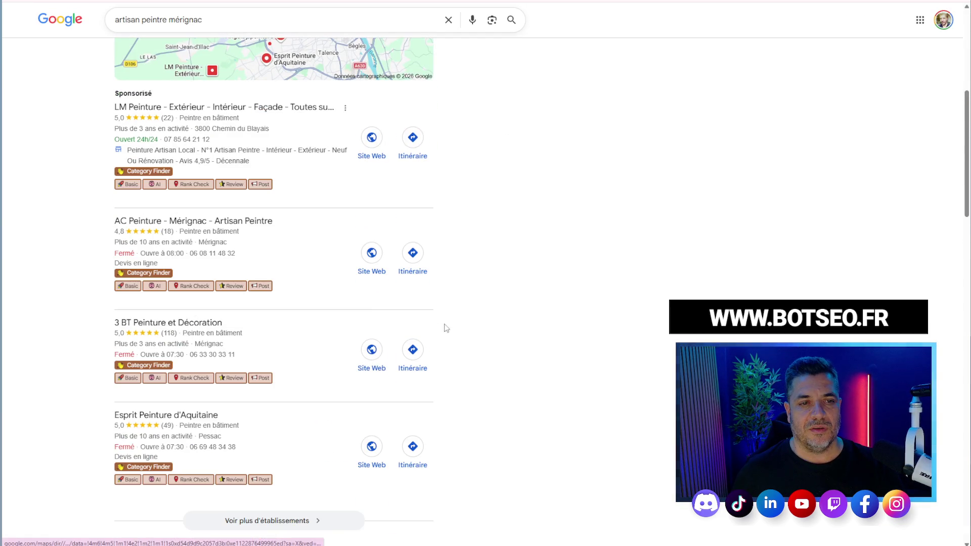
pyautogui.scroll(-6, 534, 287)
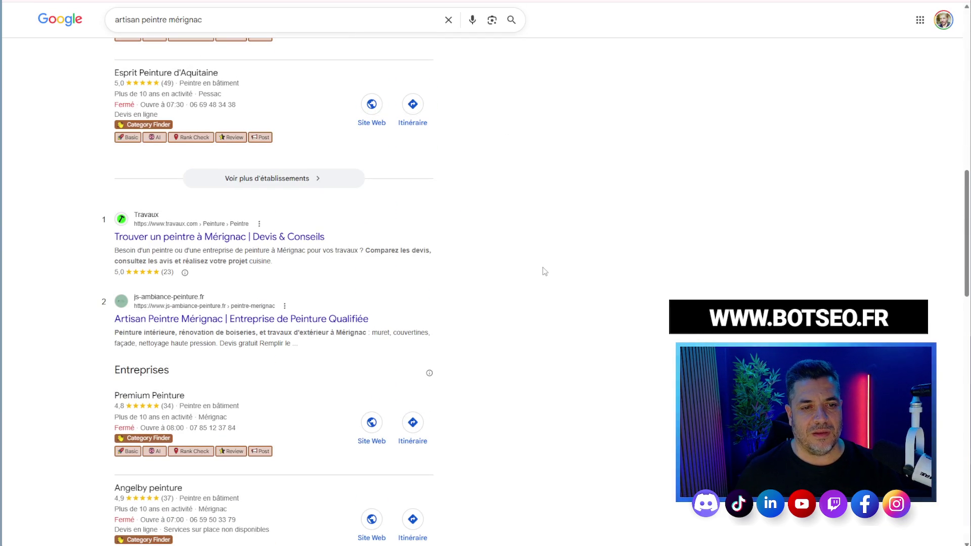
pyautogui.moveTo(261, 344); pyautogui.dragTo(134, 297)
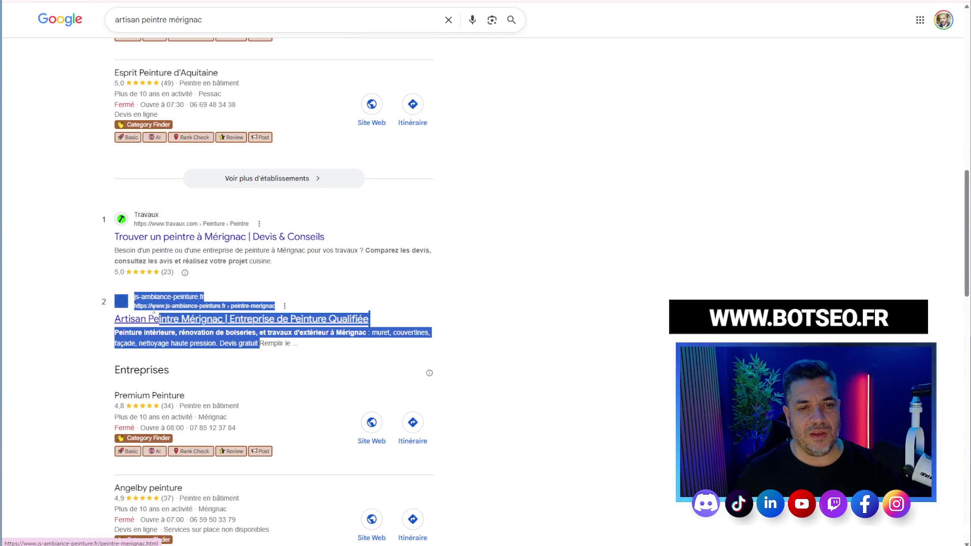
# Scroll through the remaining Google results, then close the tab to return to Semrush
pyautogui.scroll(-7, 455, 283)
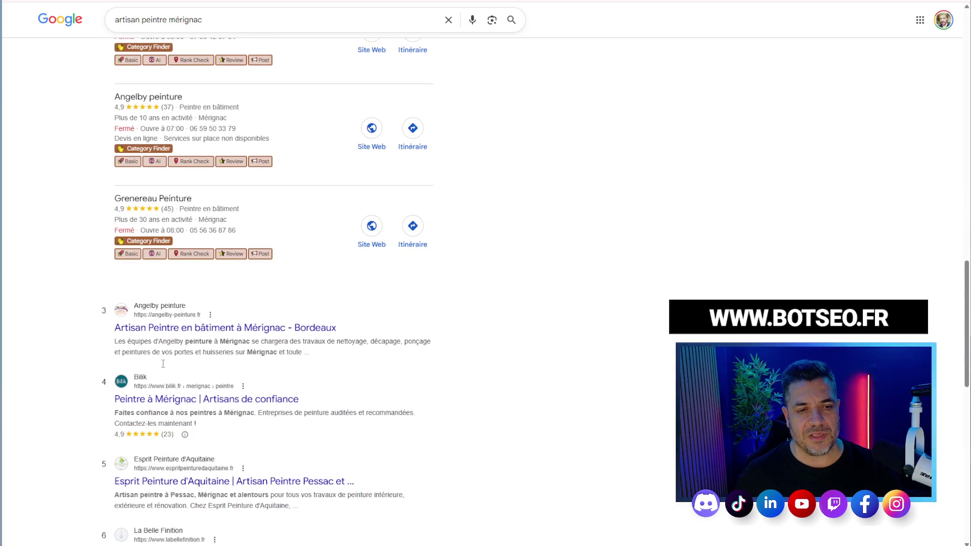
pyautogui.scroll(-7, 465, 340)
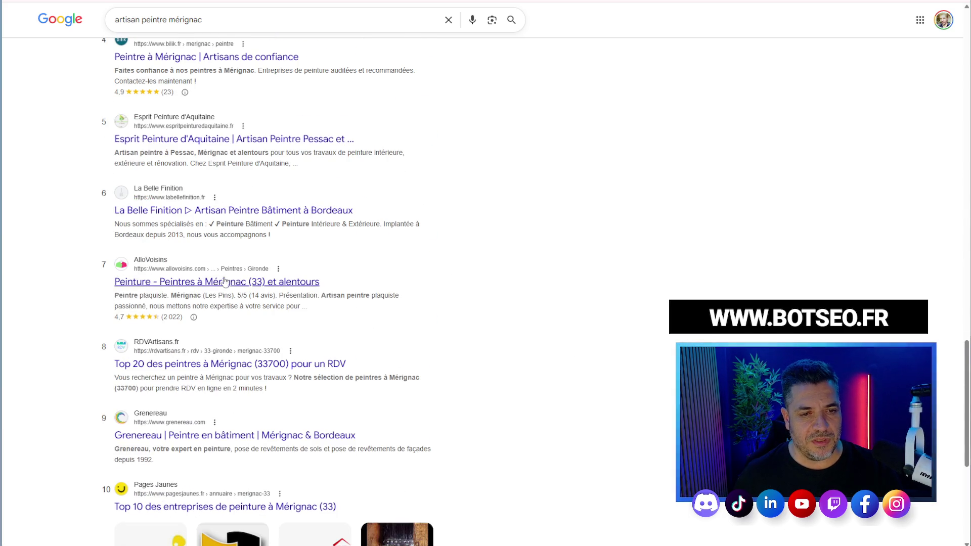
pyautogui.scroll(-6, 202, 412)
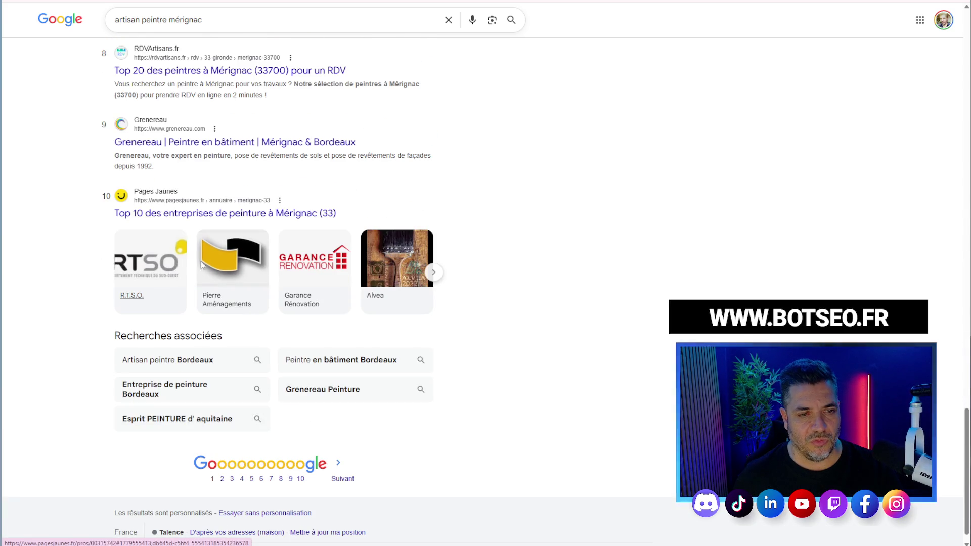
pyautogui.scroll(-1, 301, 273)
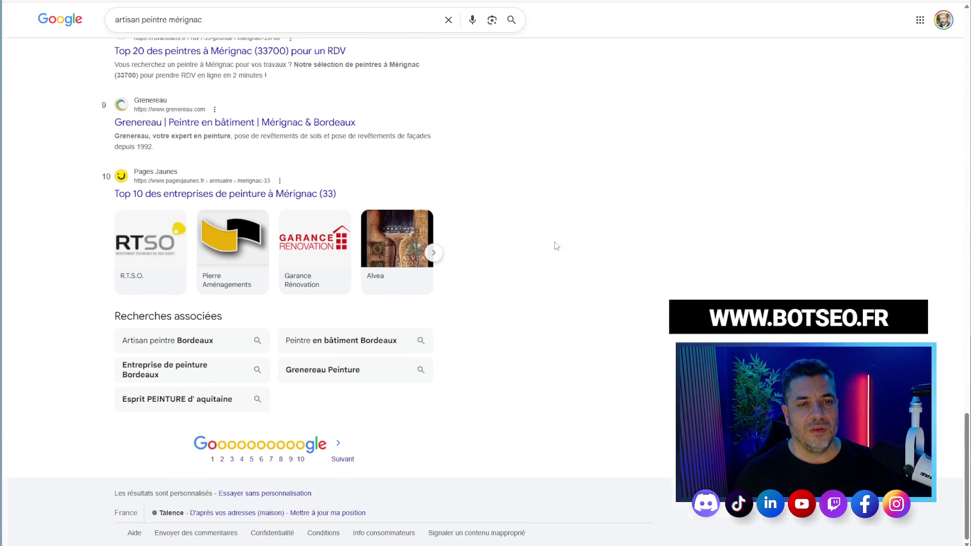
pyautogui.hotkey('ctrl', 'w')
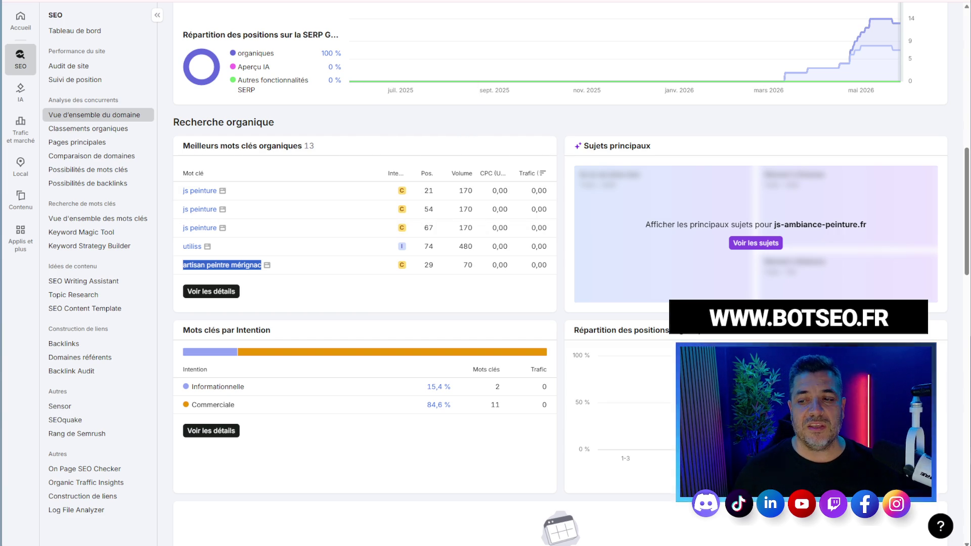
# Scroll back to the top of the painter's Semrush domain overview
pyautogui.moveTo(729, 84)
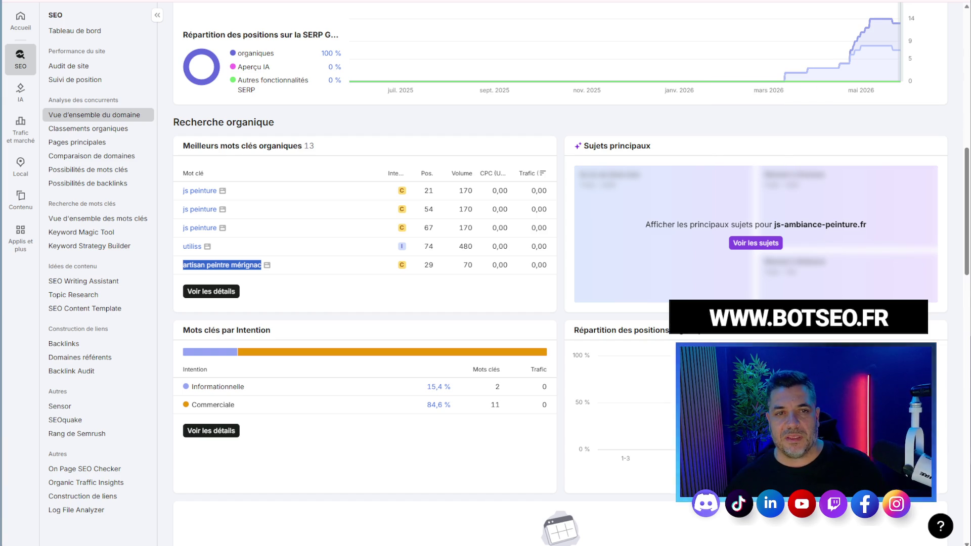
pyautogui.scroll(5, 674, 175)
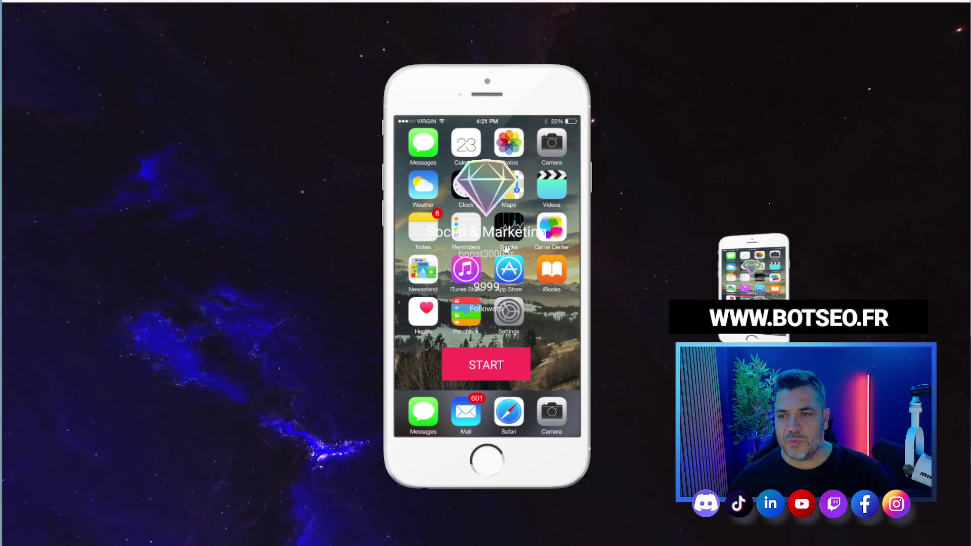
pyautogui.click(506, 372)
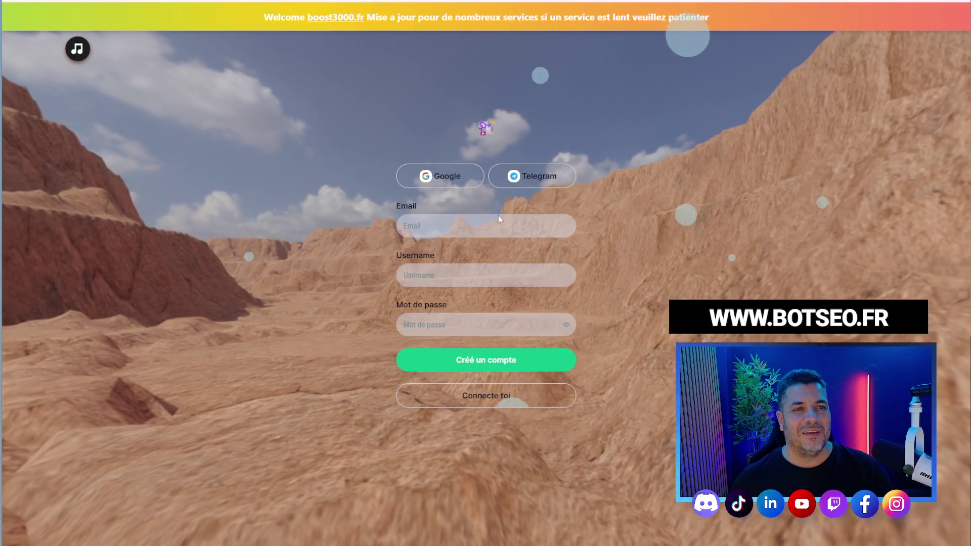
pyautogui.moveTo(83, 52)
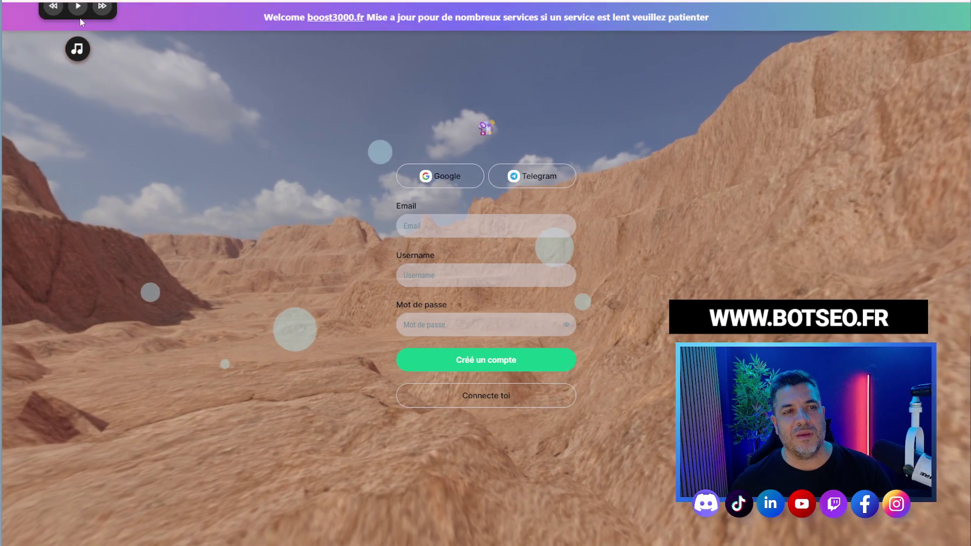
pyautogui.click(78, 7)
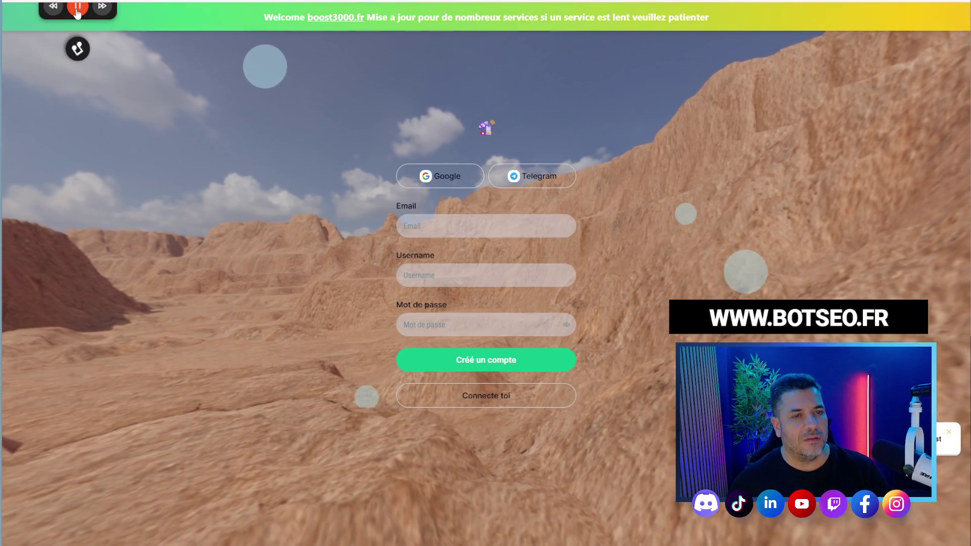
pyautogui.click(78, 7)
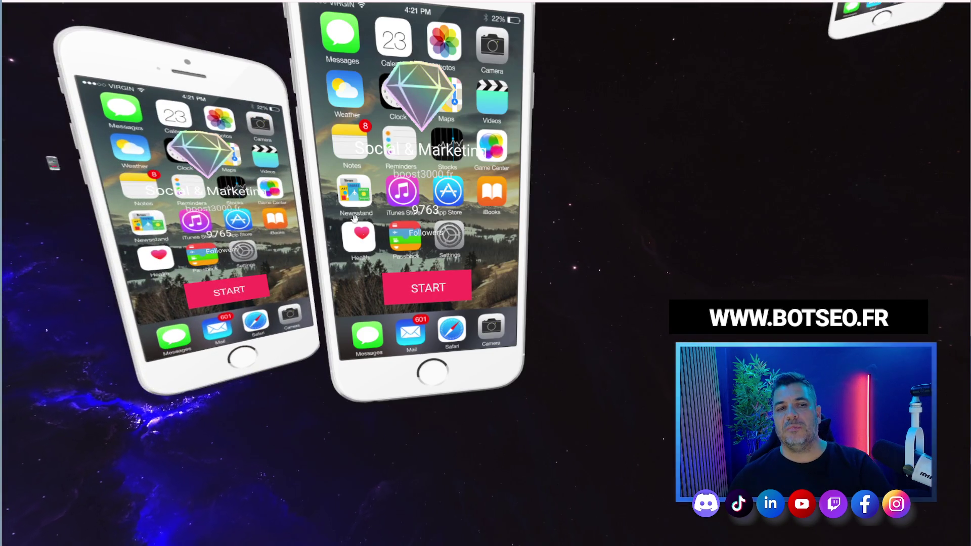
pyautogui.click(438, 299)
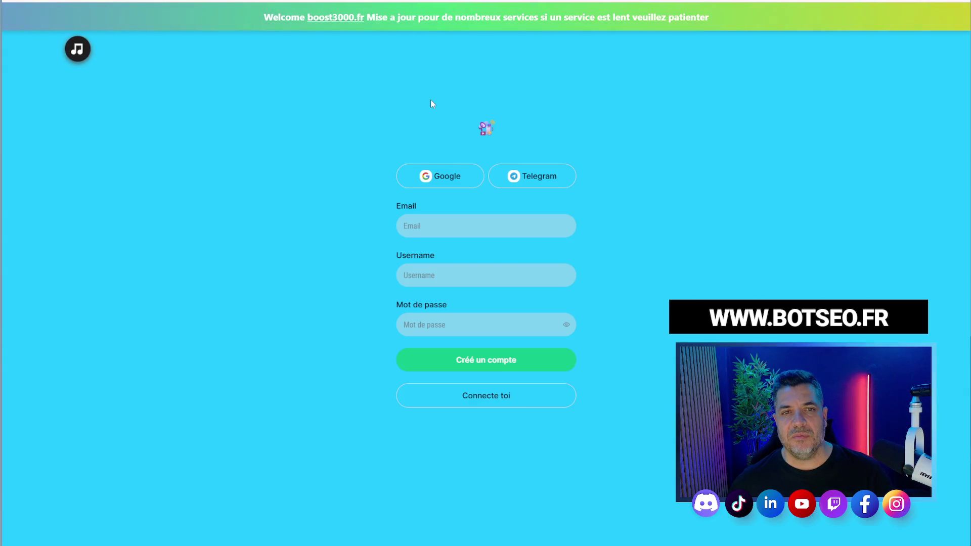
# Enter the account e-mail address, fixing the typos in its domain ending
pyautogui.click(450, 226)
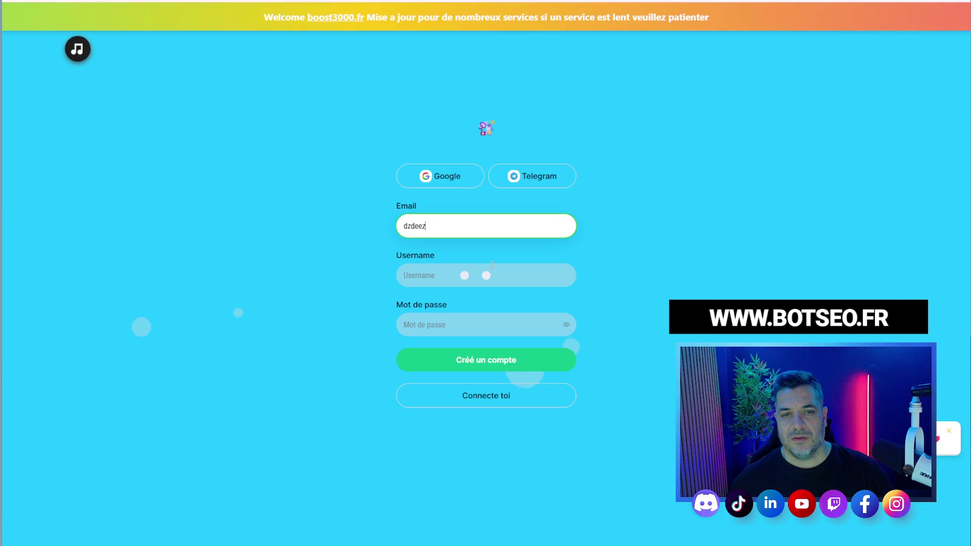
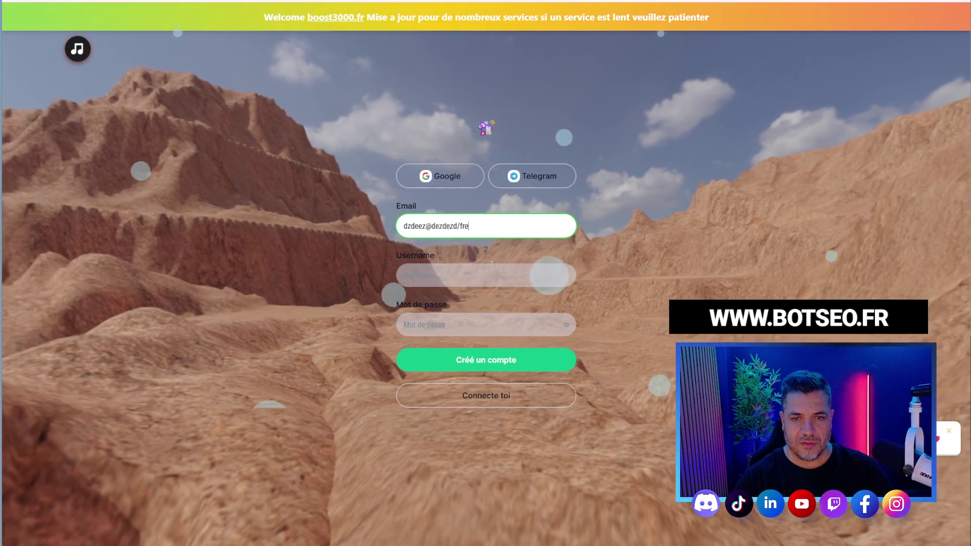
pyautogui.press('Left')
pyautogui.press('Left')
pyautogui.press('Left')
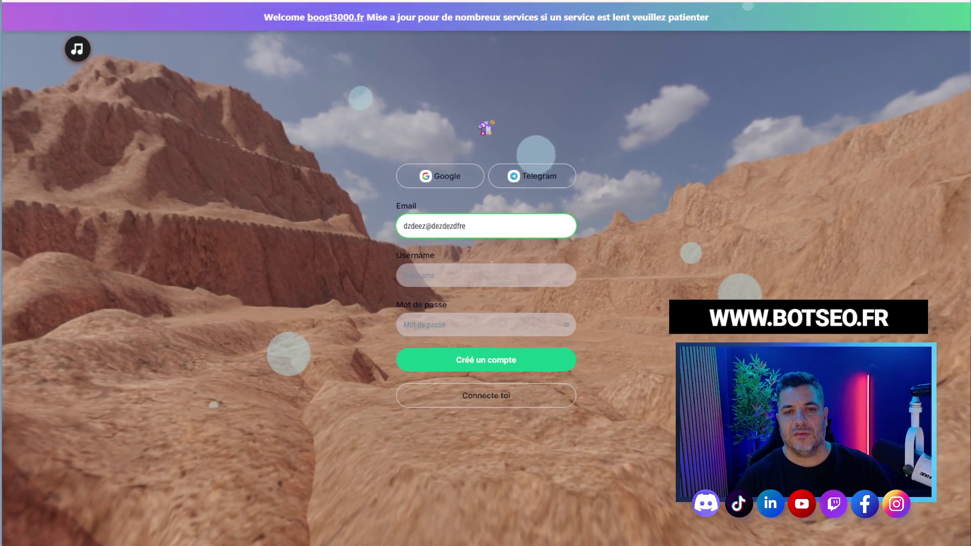
pyautogui.press('Right')
pyautogui.press('Right')
pyautogui.press('Right')
pyautogui.press('BackSpace')
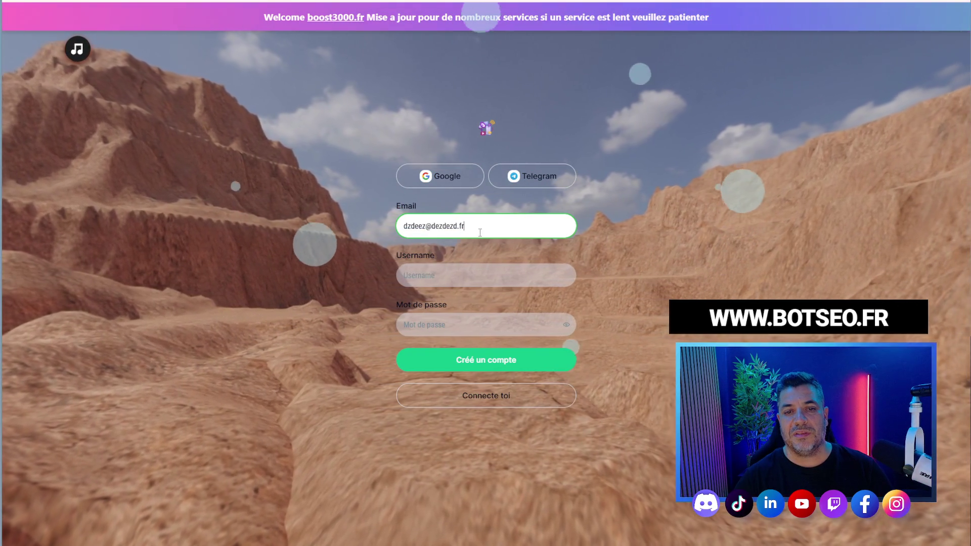
# Fill in a username and password and create the boost3000.fr account
pyautogui.click(485, 276)
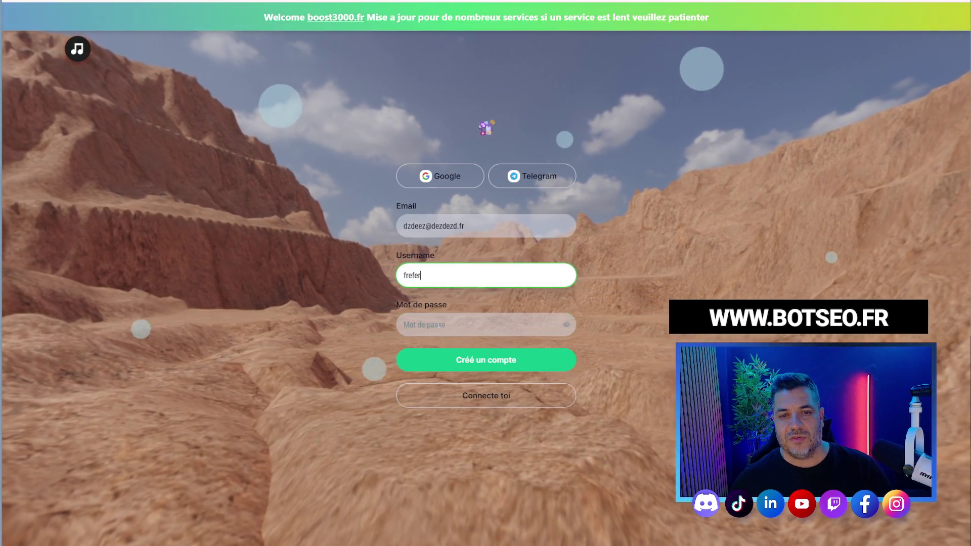
pyautogui.click(446, 328)
pyautogui.click(515, 358)
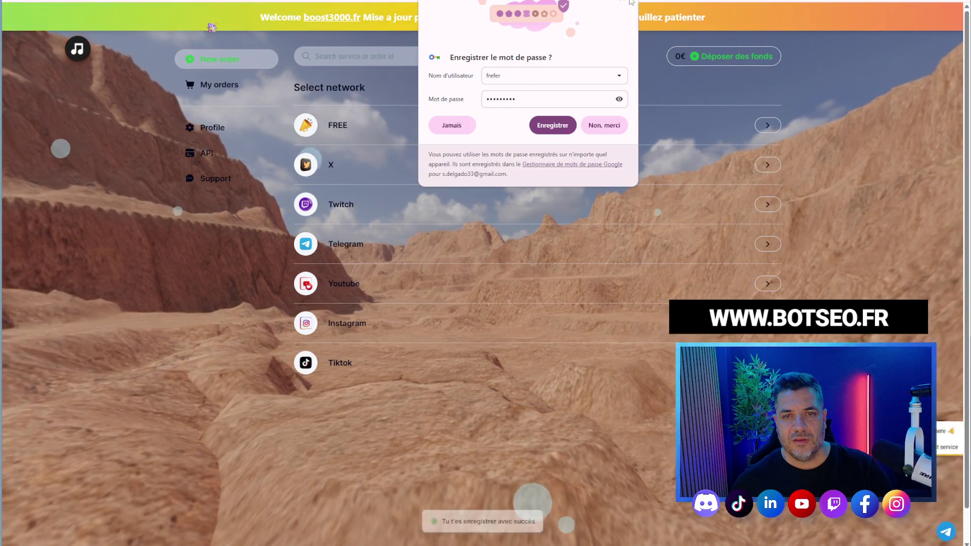
# Dismiss the save-password prompt and browse the boost3000.fr API documentation page
pyautogui.click(623, 2)
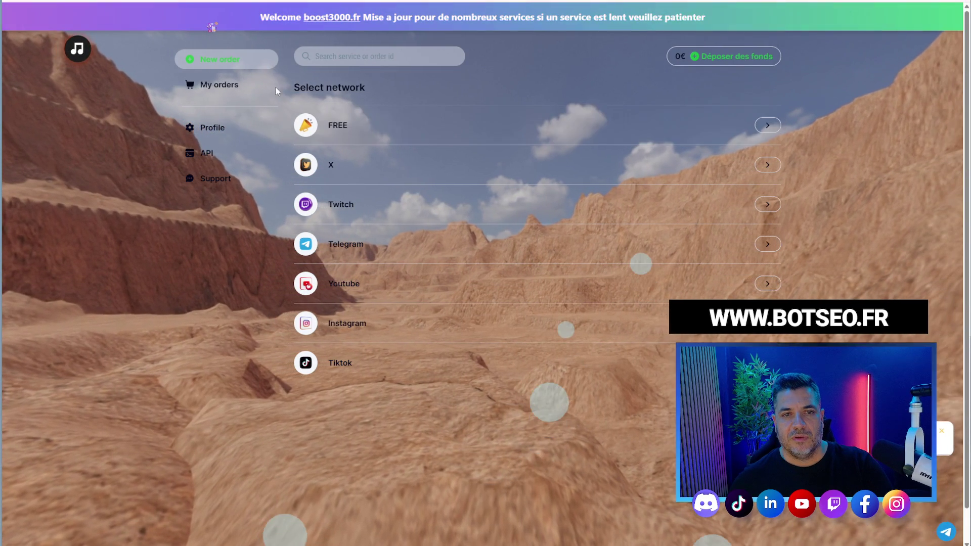
pyautogui.click(208, 154)
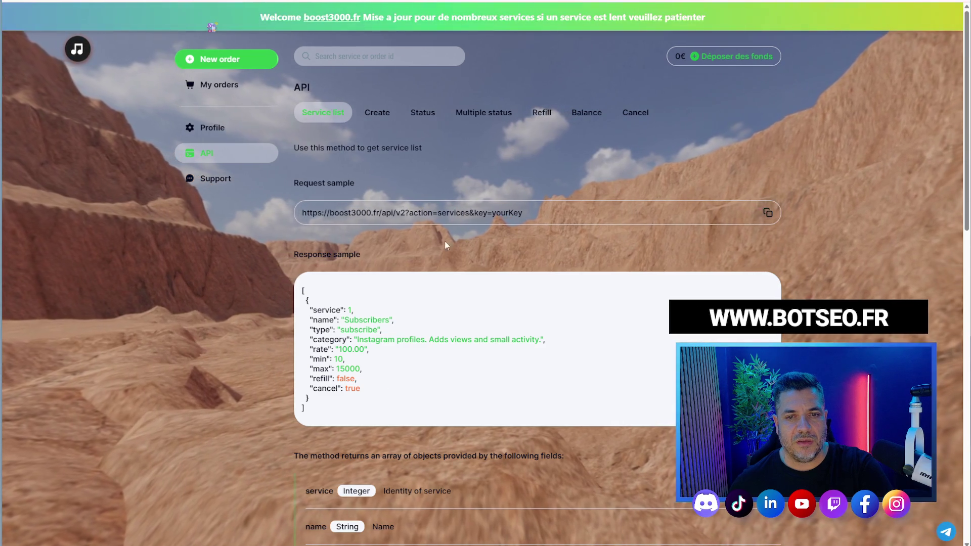
pyautogui.scroll(-1, 242, 363)
pyautogui.scroll(-8, 262, 336)
pyautogui.scroll(10, 273, 339)
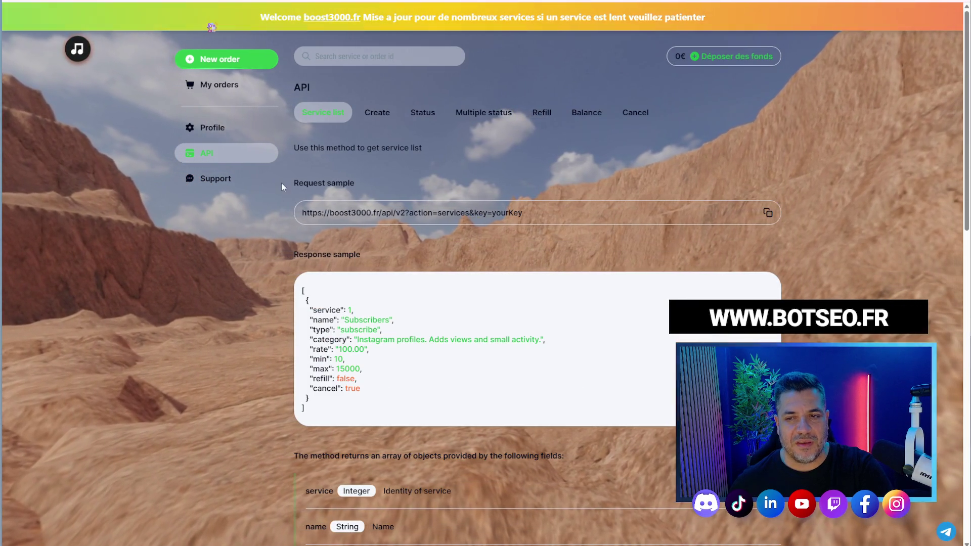
# View the order status and service list API examples, then return to the new order network list
pyautogui.click(423, 112)
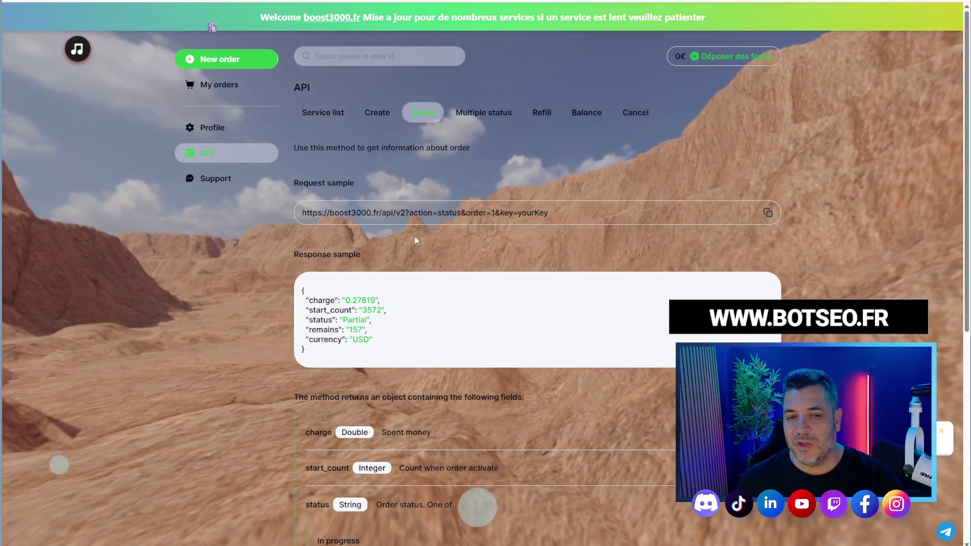
pyautogui.click(334, 110)
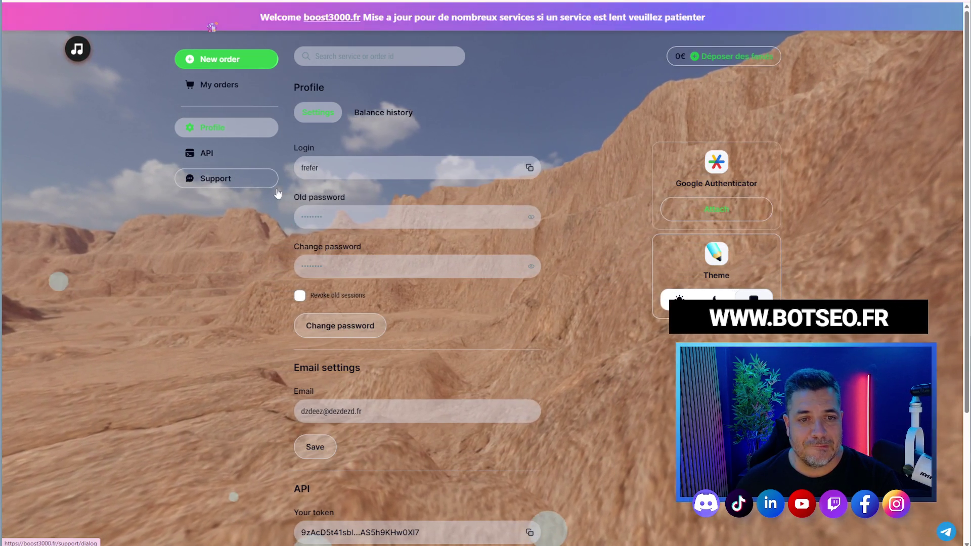
pyautogui.scroll(-2, 438, 256)
pyautogui.scroll(2, 238, 137)
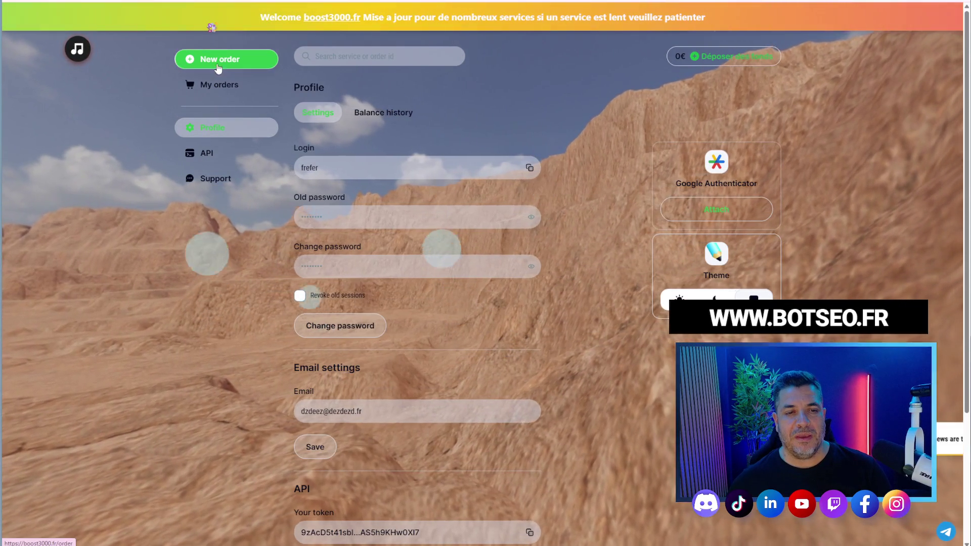
pyautogui.click(223, 59)
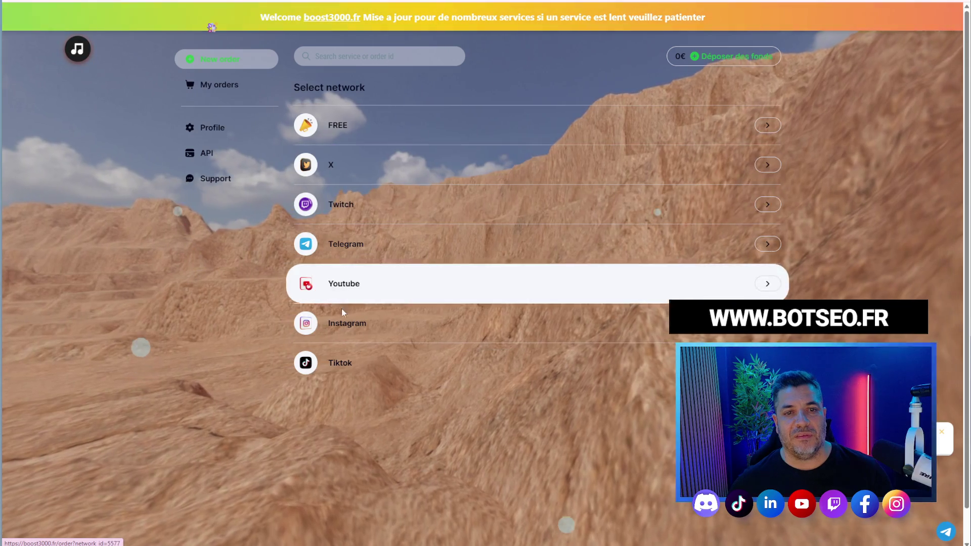
# Open the Tiktok services list on boost3000.fr
pyautogui.click(346, 368)
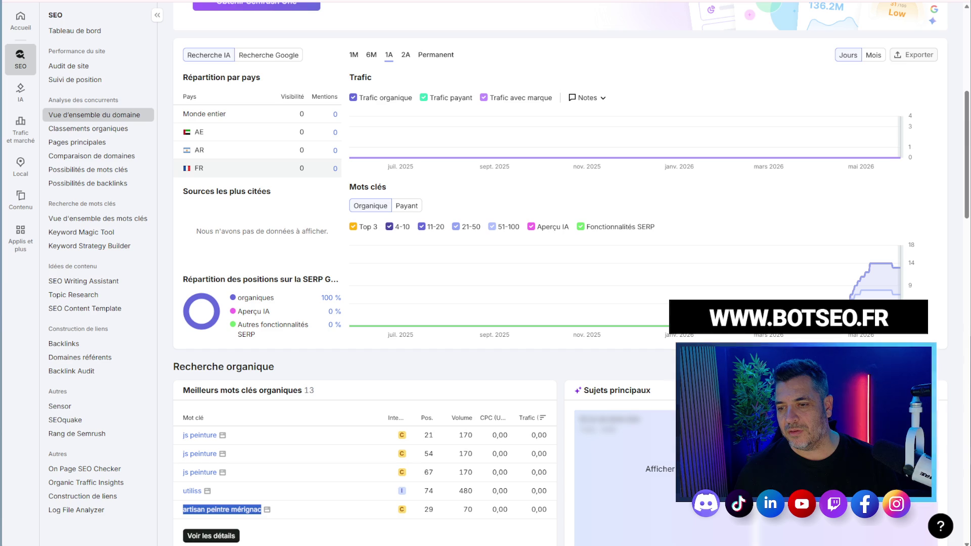
pyautogui.hotkey('alt', 'Tab')
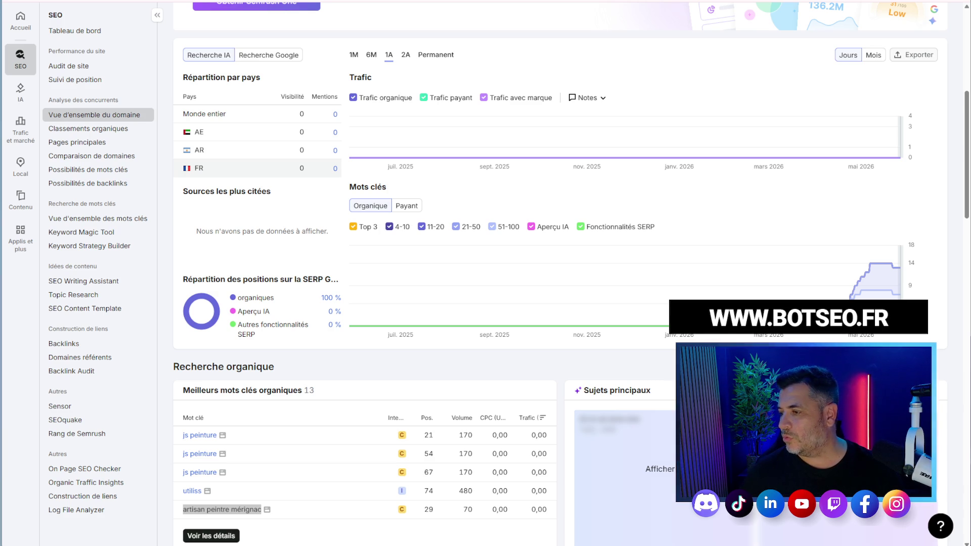
pyautogui.tripleClick(222, 509)
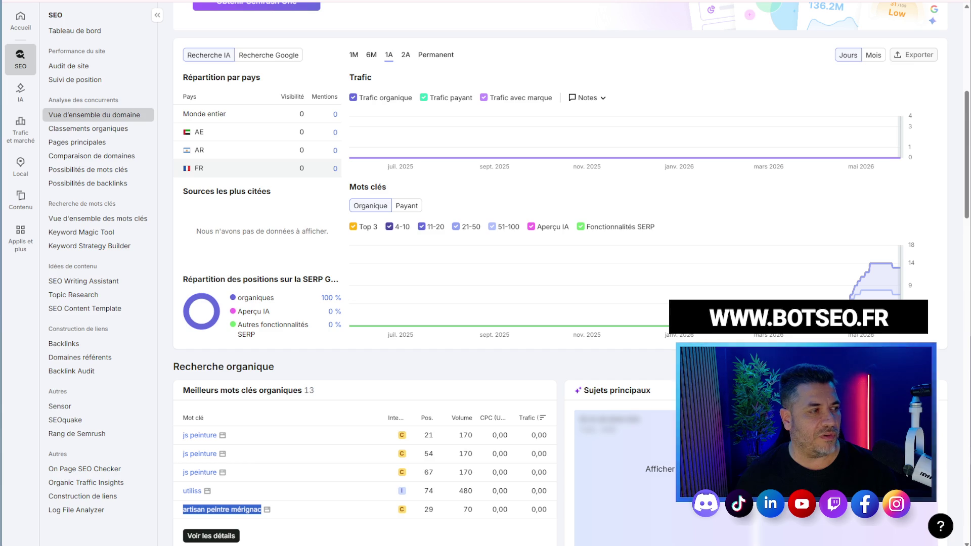